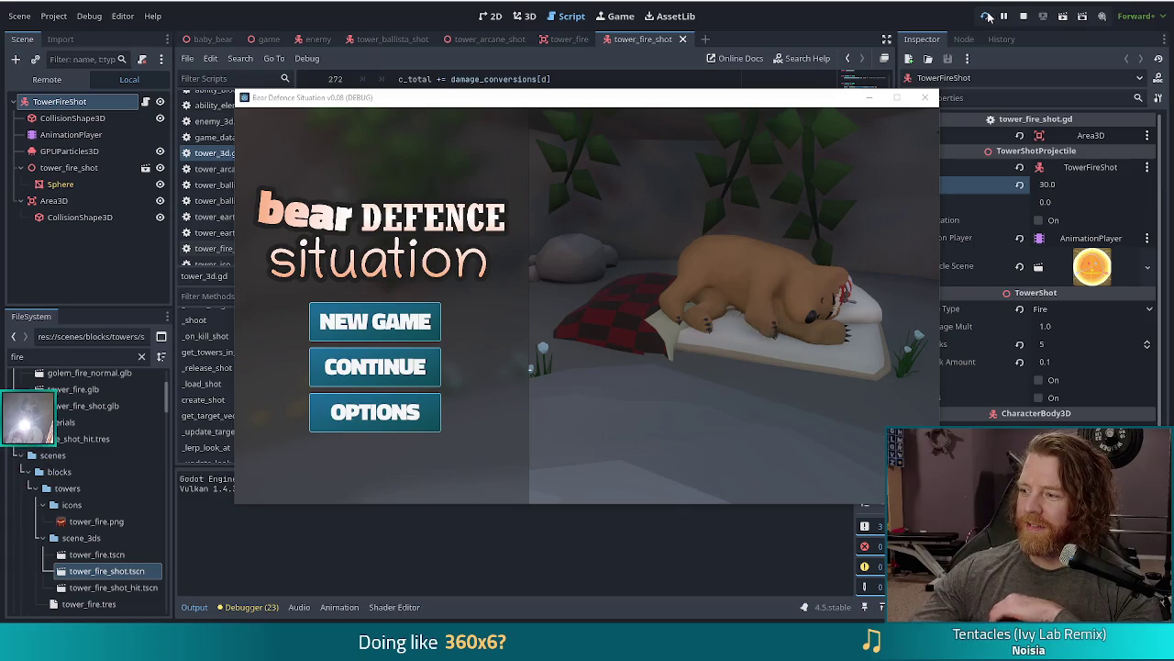
Step: Stop the running Bear Defence Situation game with F8, returning to the editor's TowerFireShot scene
key("F8")
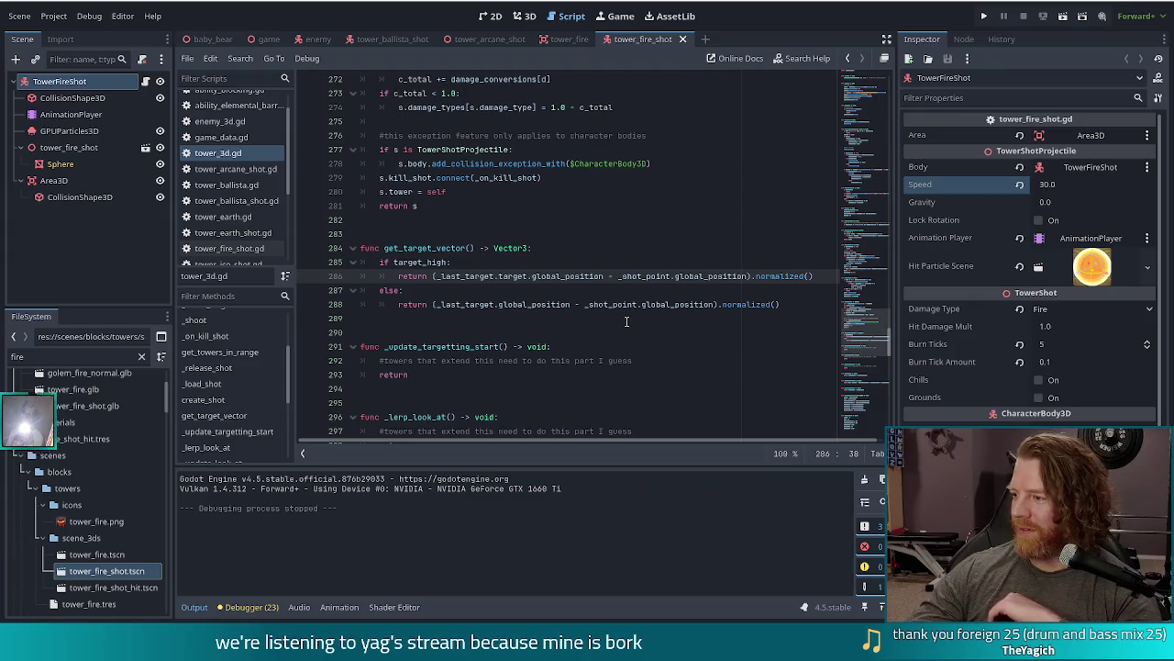
left_click(804, 305)
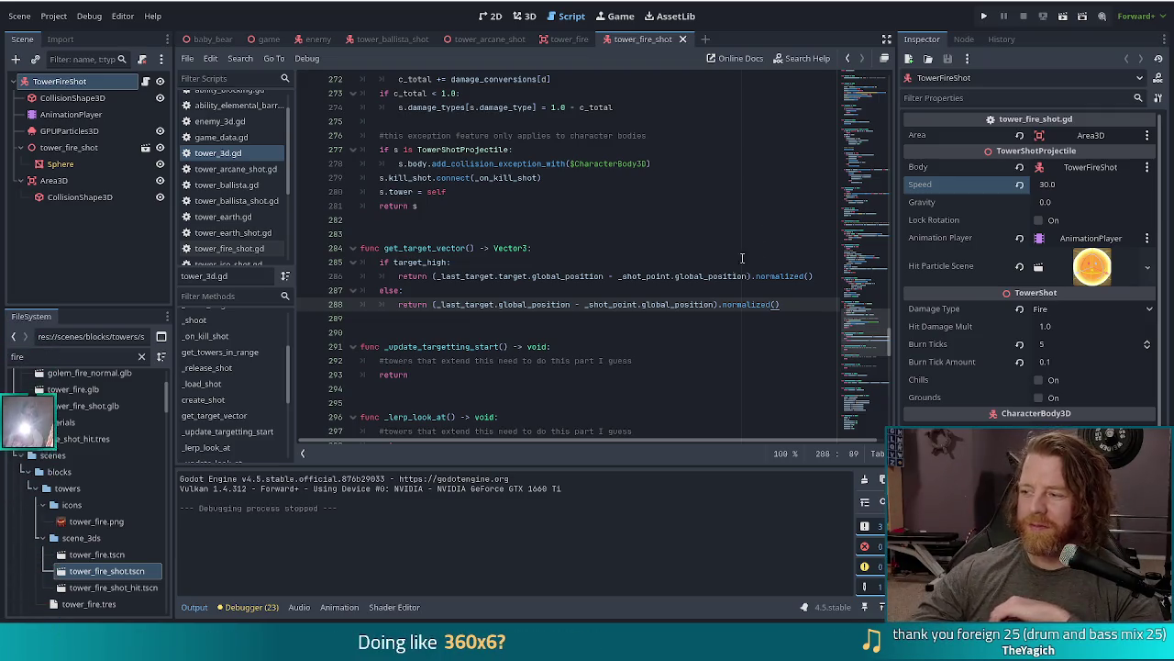
left_click(613, 237)
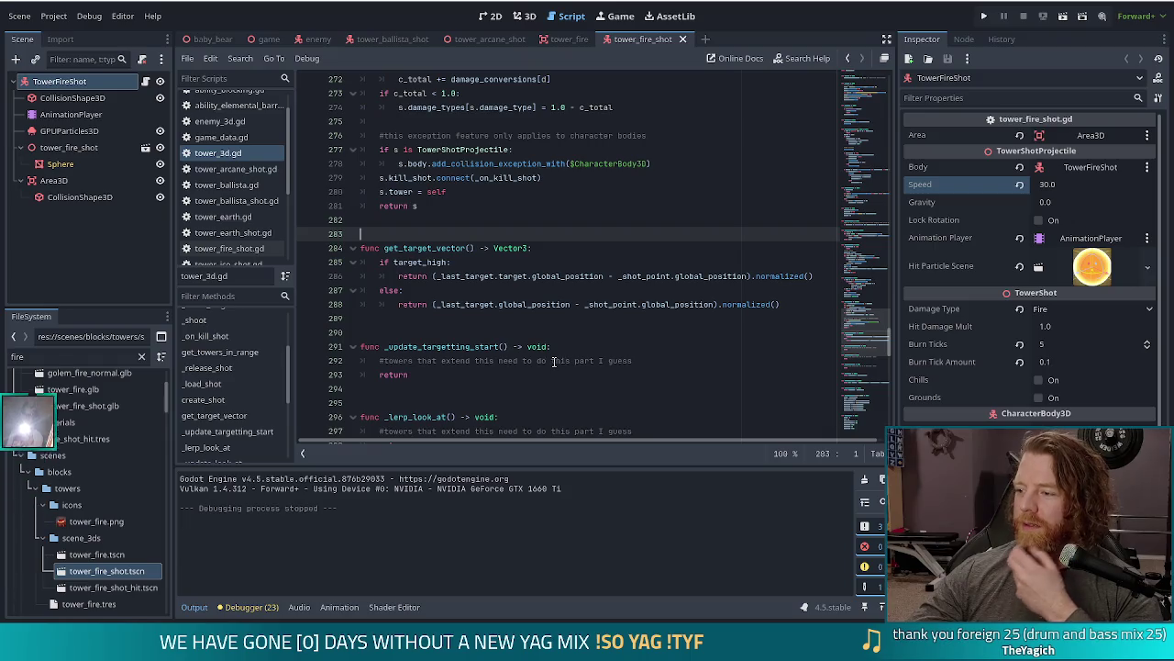
left_click(624, 261)
left_click(813, 275)
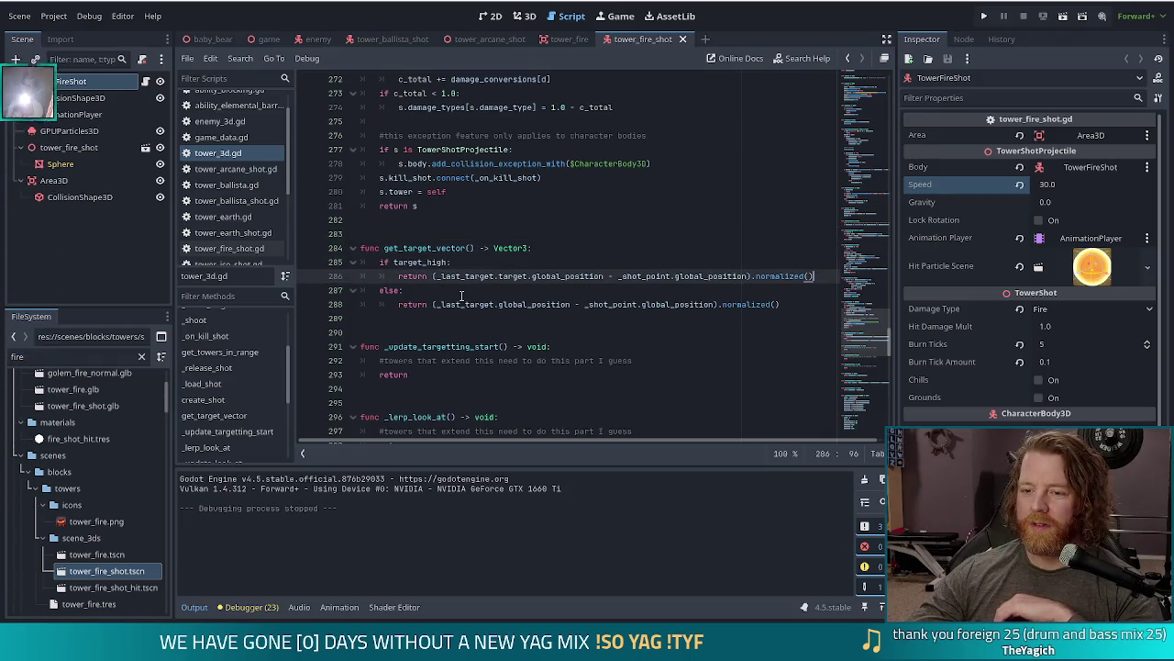
left_click(460, 290)
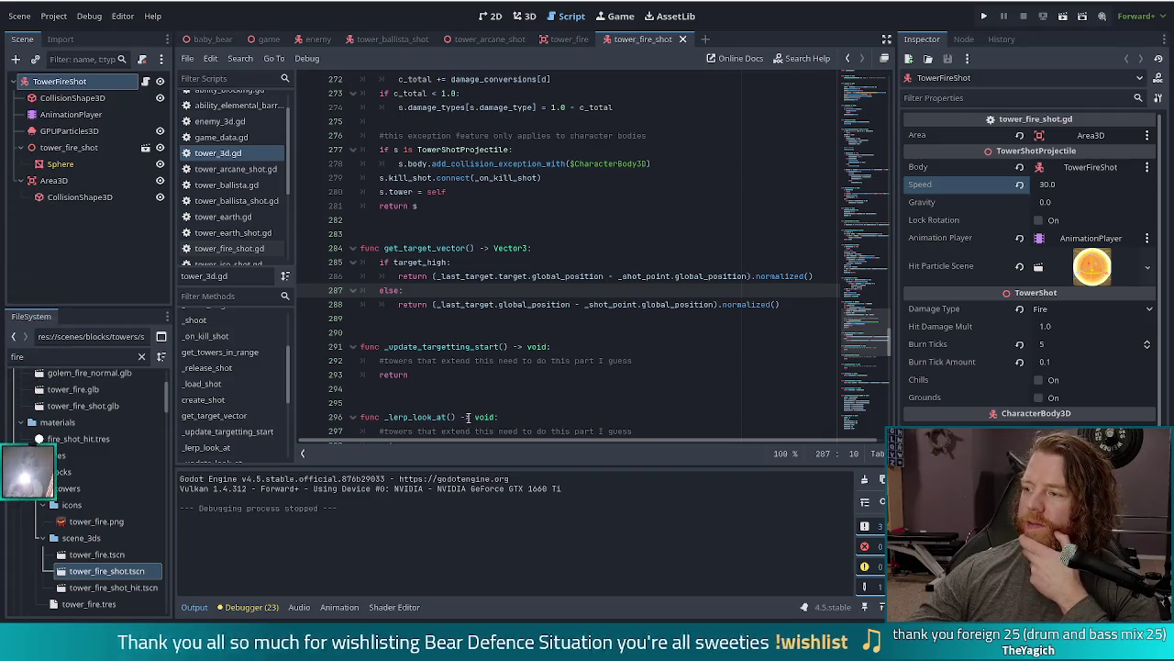
left_click(734, 332)
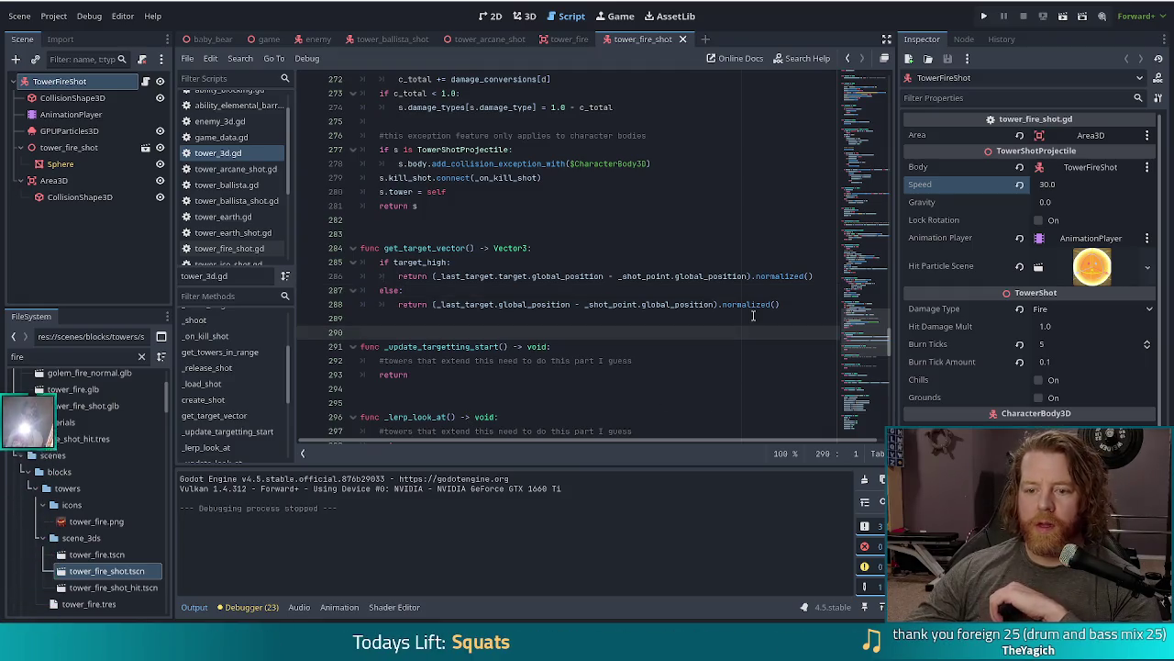